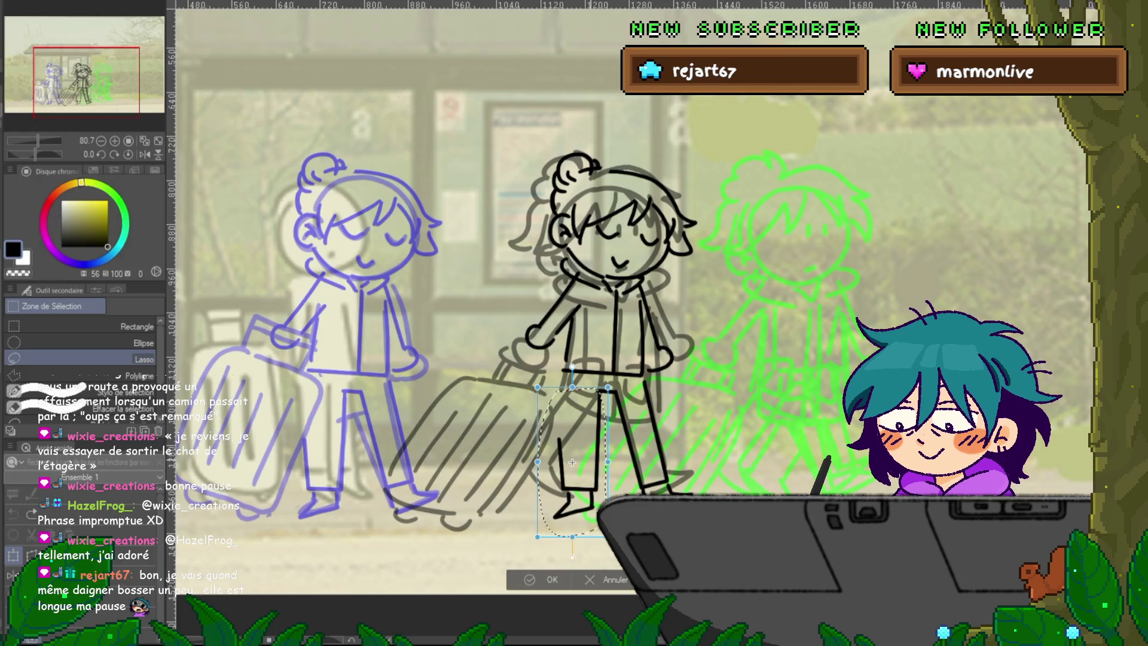
Rotate the selected rear leg about 24° clockwise and commit the transform.
{"action": "mouse_move", "coordinate": [572, 556]}
{"action": "left_mouse_down"}
{"action": "mouse_move", "coordinate": [527, 549]}
{"action": "mouse_move", "coordinate": [527, 534]}
{"action": "left_mouse_up"}
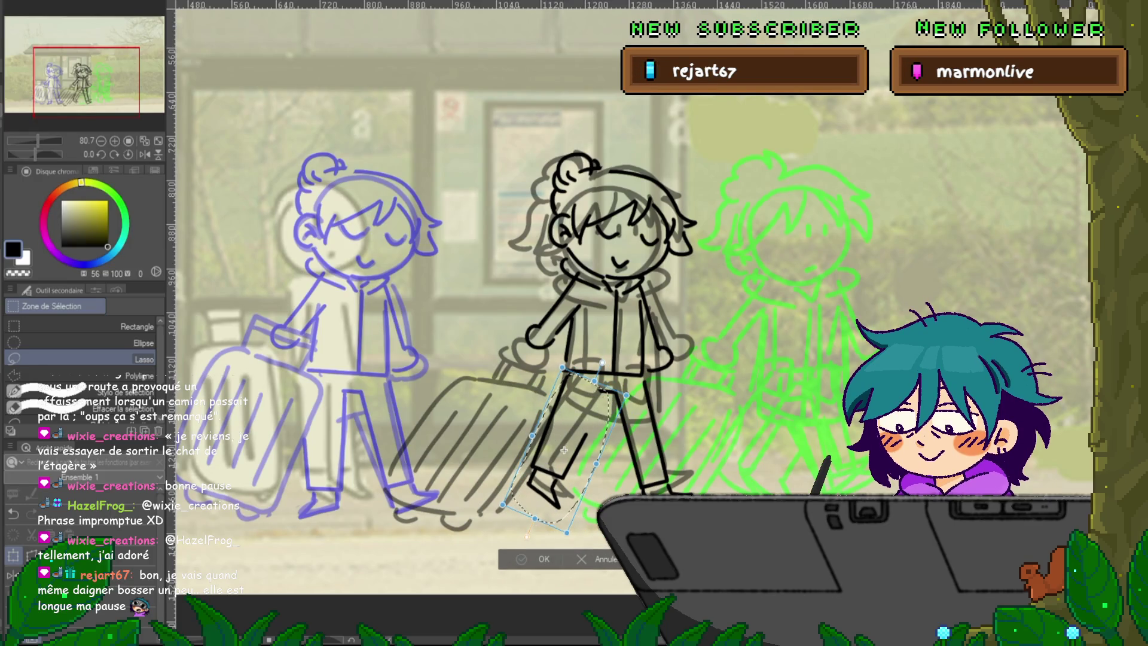
{"action": "key", "text": "Return"}
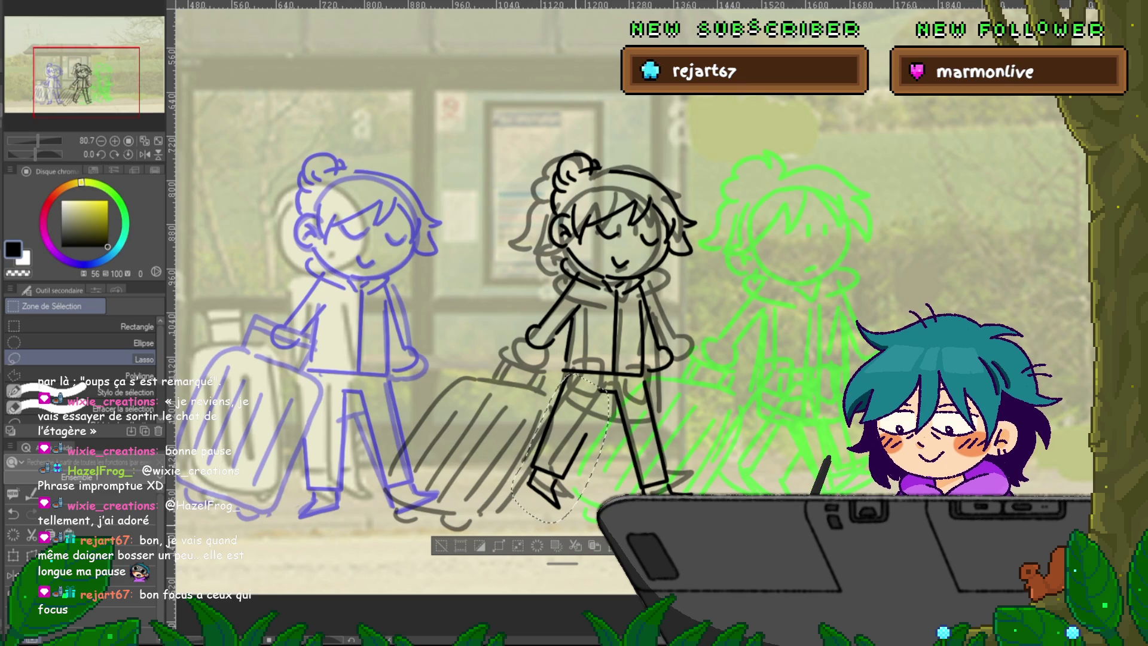
{"action": "key", "text": "ctrl+d"}
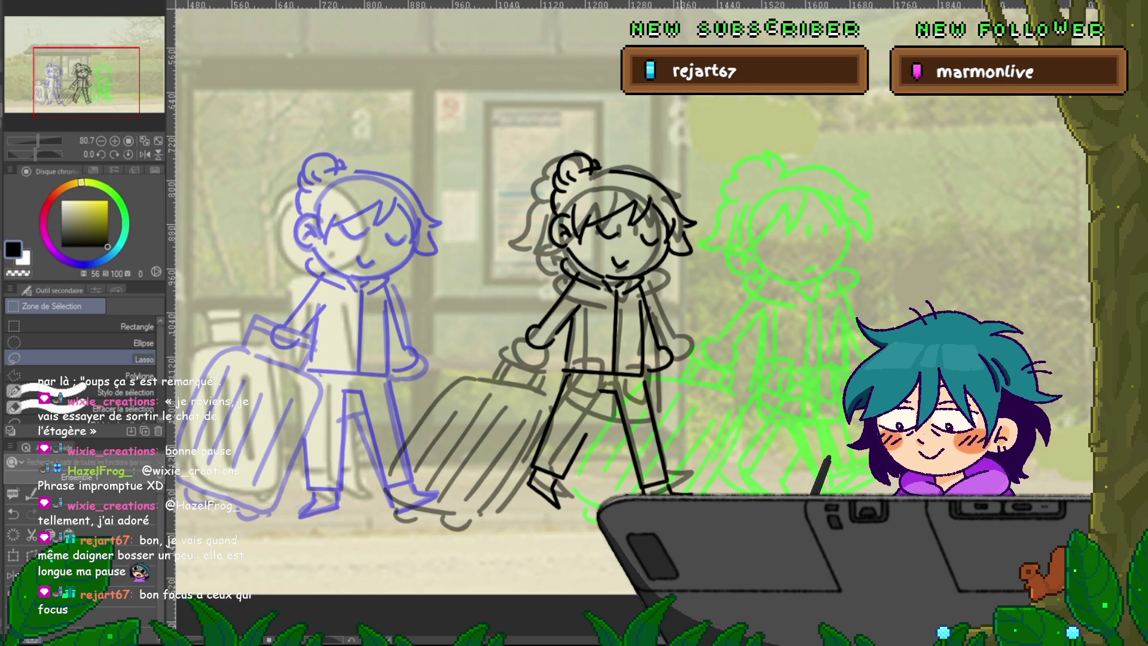
{"action": "key", "text": "p"}
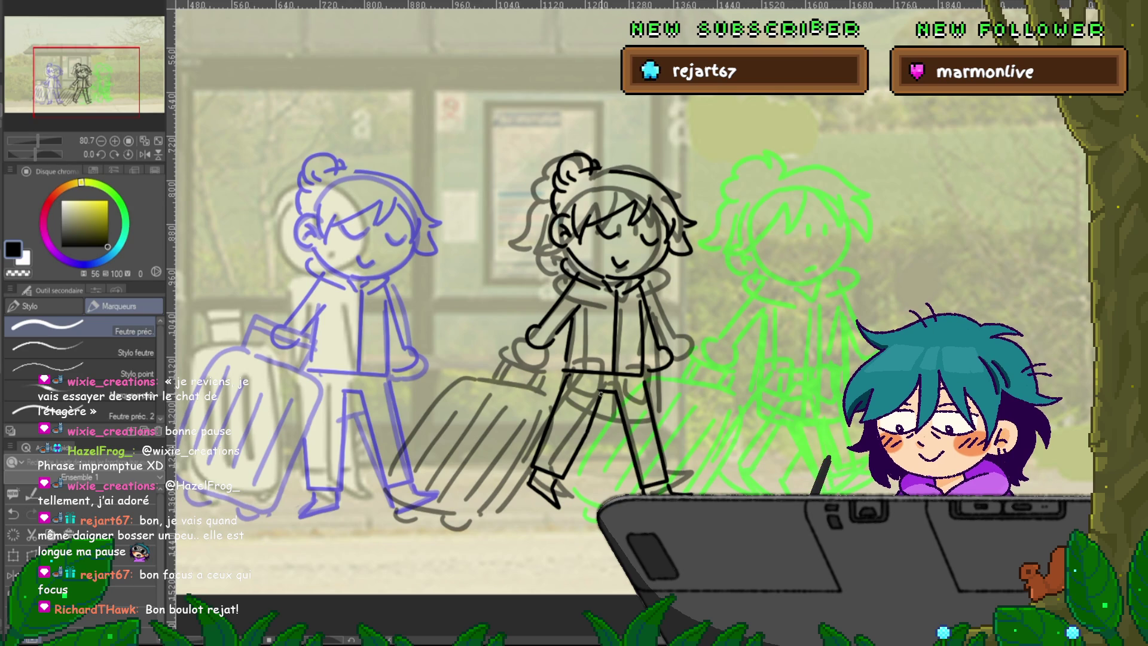
{"action": "left_click_drag", "start_coordinate": [419, 299], "coordinate": [397, 305]}
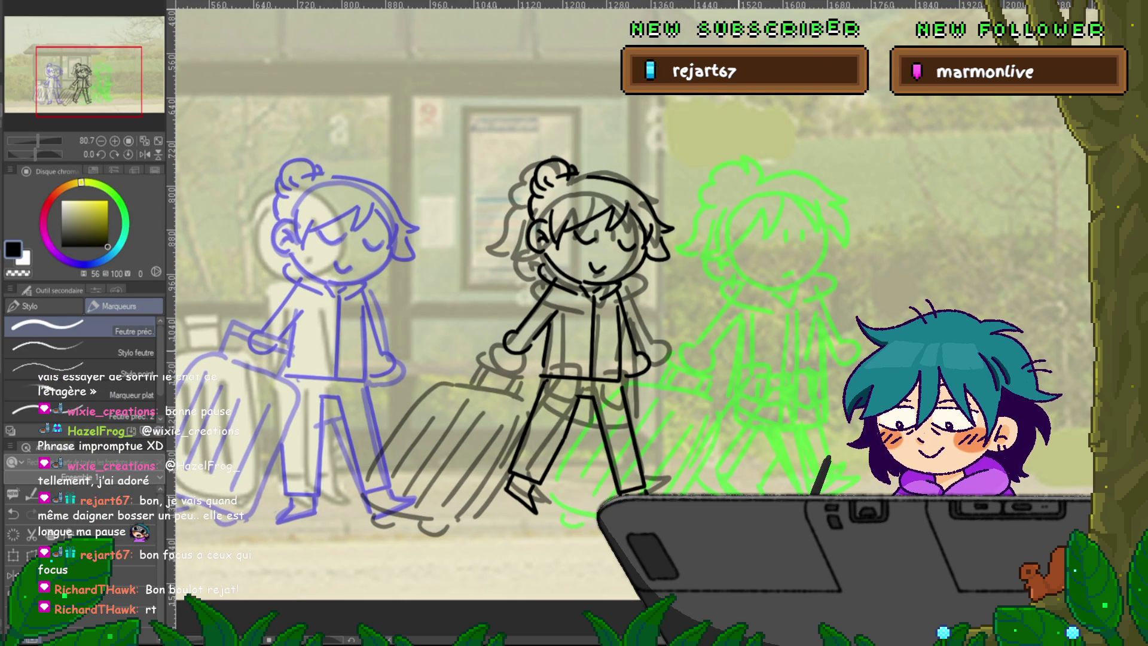
{"action": "key", "text": "m"}
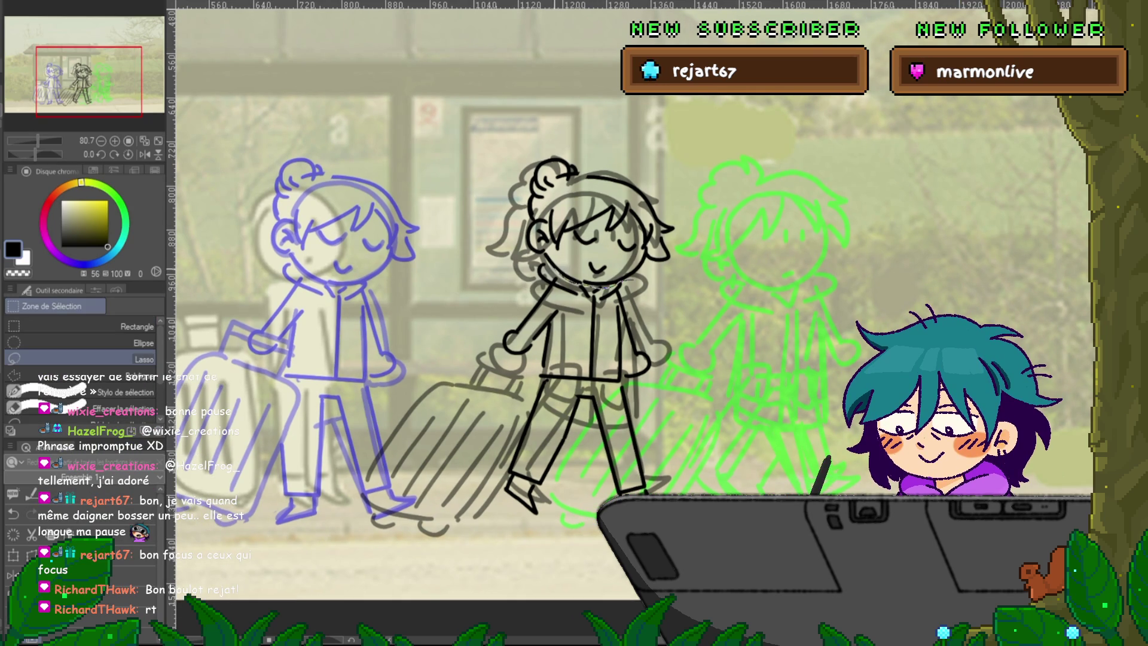
Tilt the black character's head slightly counter-clockwise, then return to the pen and recentre the view.
{"action": "mouse_move", "coordinate": [497, 263]}
{"action": "left_mouse_down"}
{"action": "mouse_move", "coordinate": [694, 192]}
{"action": "mouse_move", "coordinate": [574, 280]}
{"action": "left_mouse_up"}
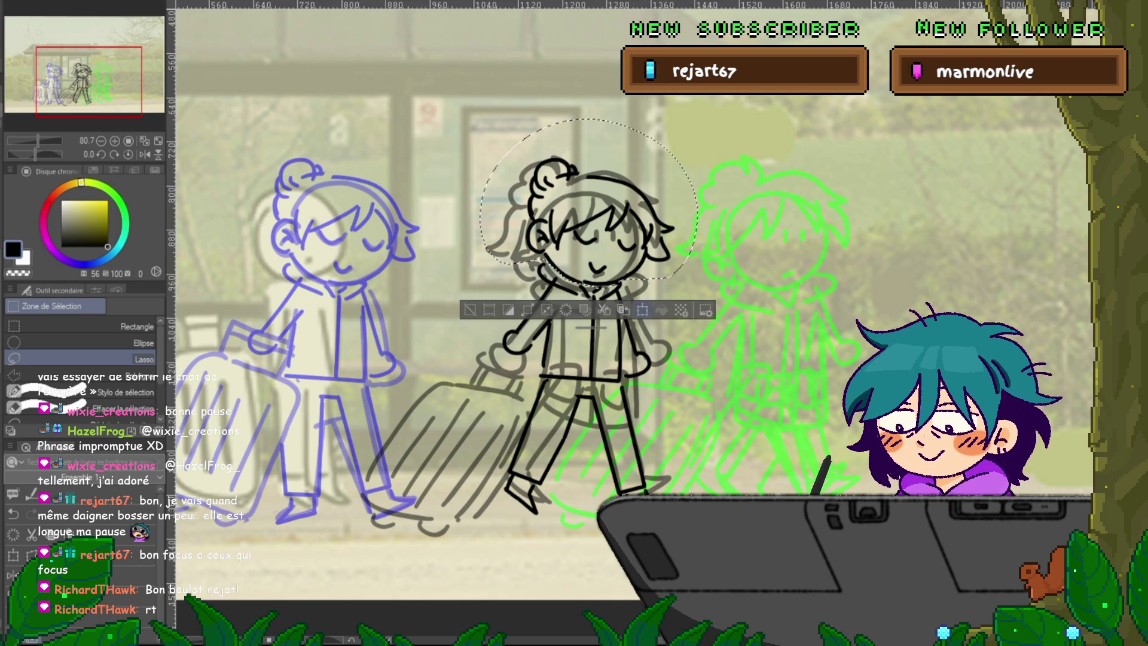
{"action": "key", "text": "ctrl+t"}
{"action": "left_click_drag", "start_coordinate": [589, 328], "coordinate": [595, 282]}
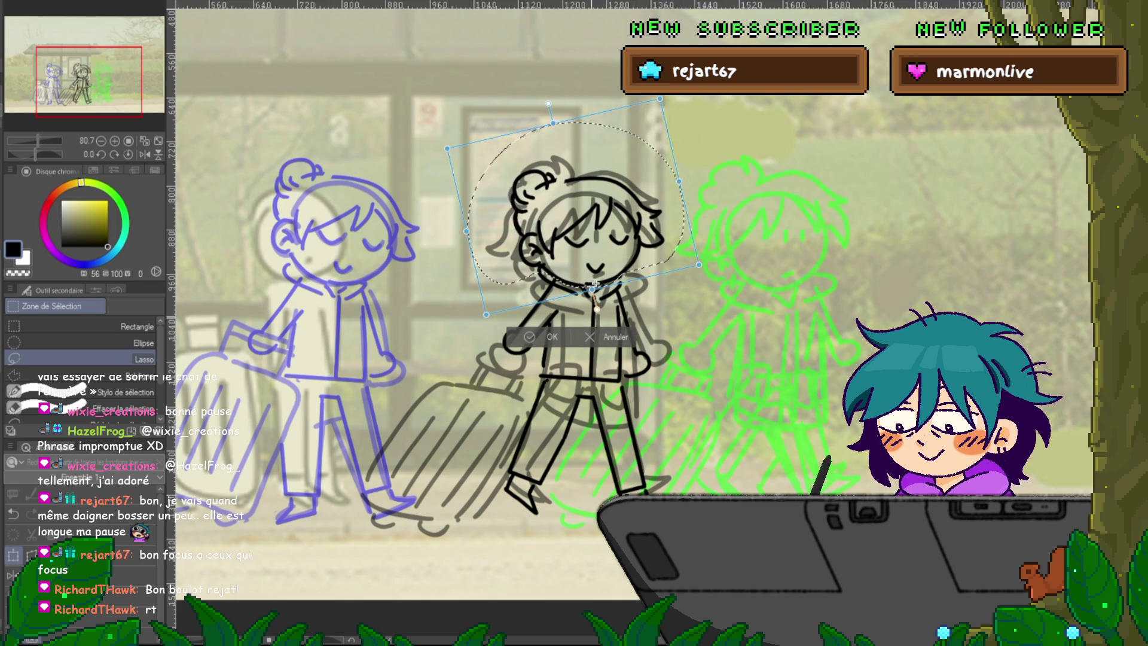
{"action": "key", "text": "Return"}
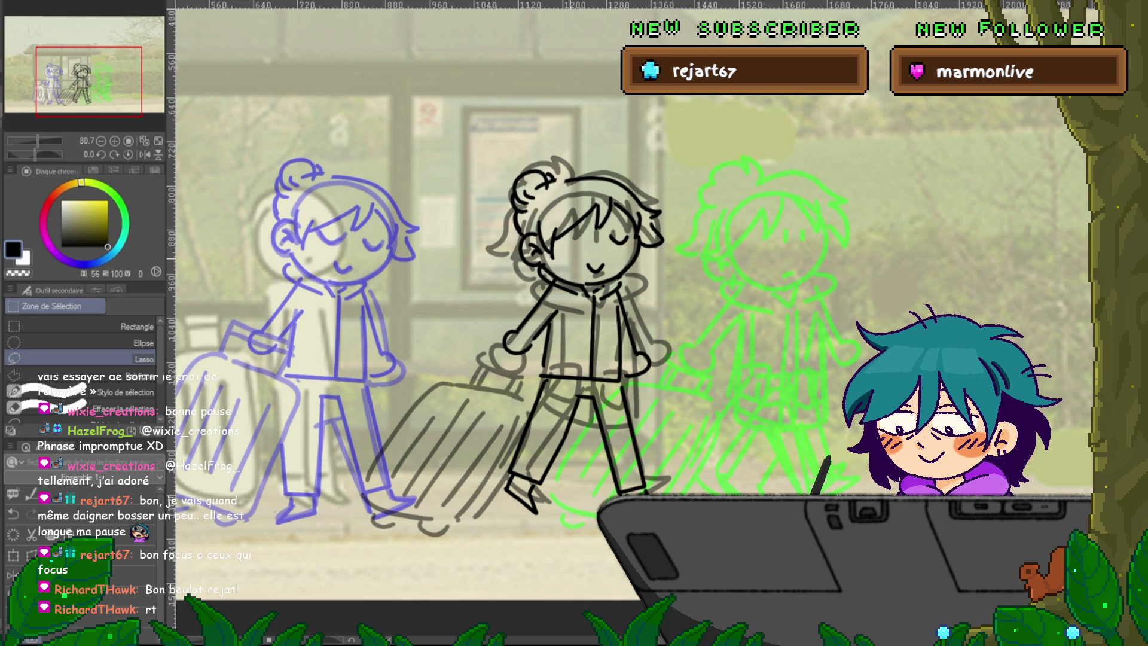
{"action": "key", "text": "p"}
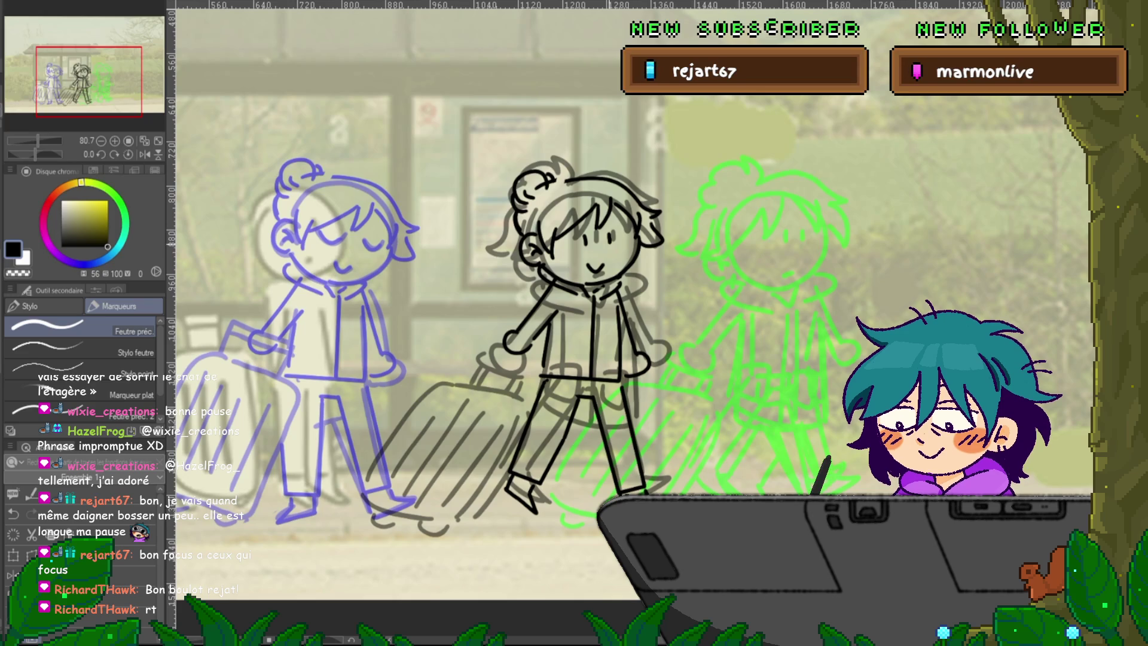
{"action": "left_click_drag", "start_coordinate": [574, 323], "coordinate": [596, 287]}
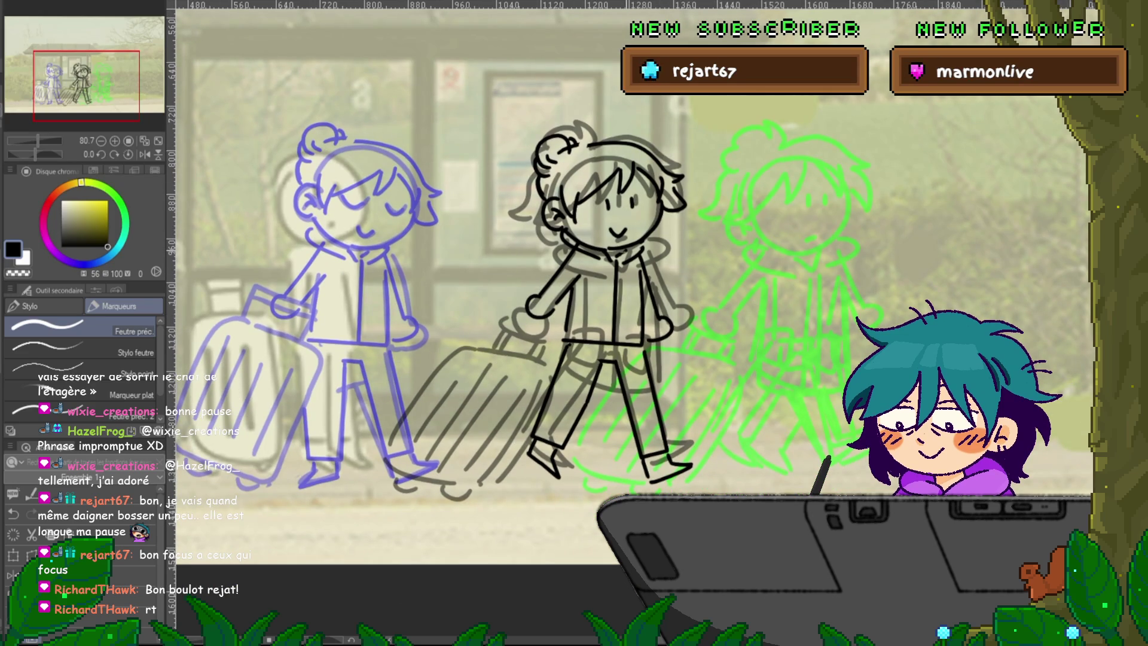
Compare the neighbouring frames, then draw the hand gripping the suitcase handle with the Feutre préc. pen.
{"action": "key", "text": "Left"}
{"action": "key", "text": "Right"}
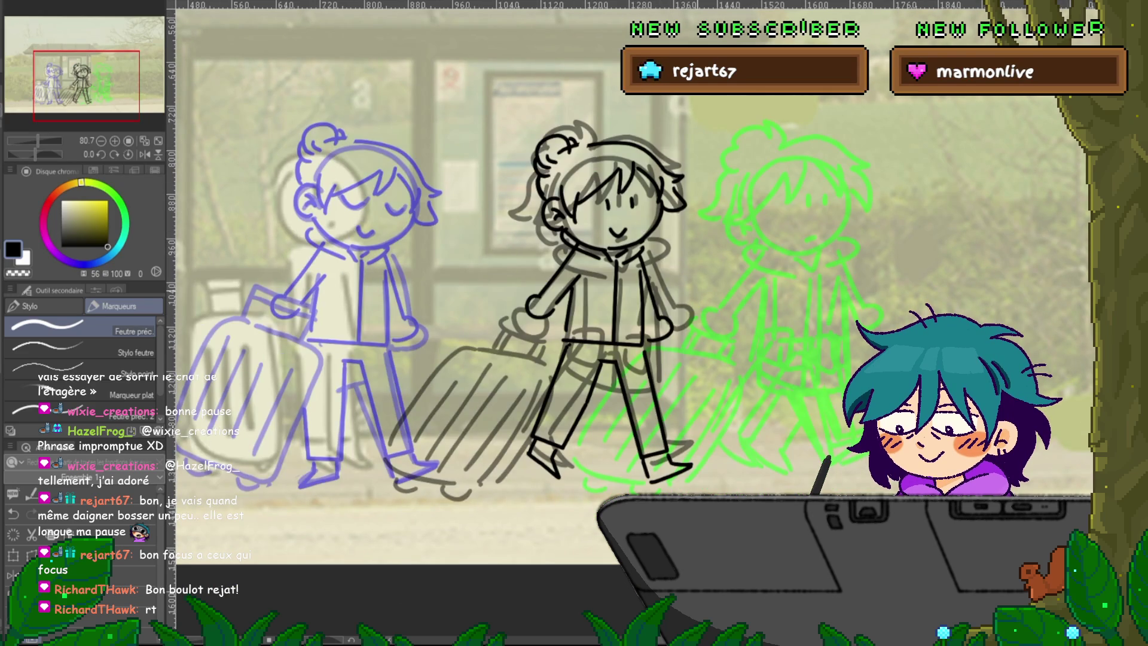
{"action": "key", "text": "Left"}
{"action": "key", "text": "Right"}
{"action": "left_click_drag", "start_coordinate": [574, 323], "coordinate": [628, 280]}
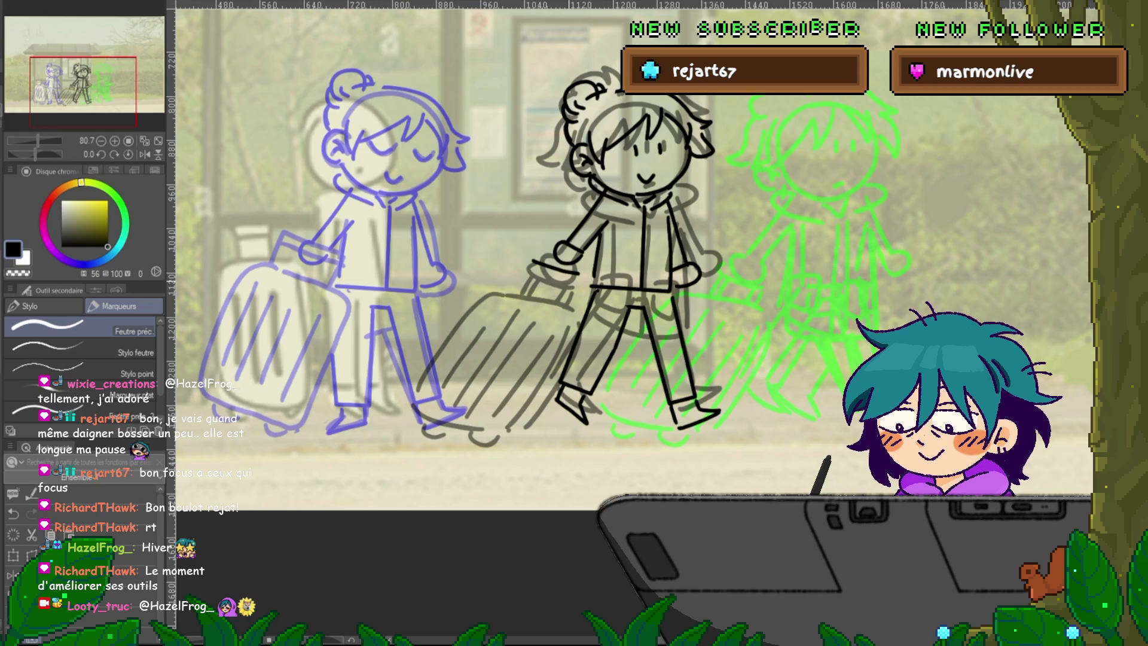
{"action": "mouse_move", "coordinate": [536, 265]}
{"action": "left_mouse_down"}
{"action": "mouse_move", "coordinate": [577, 277]}
{"action": "mouse_move", "coordinate": [570, 298]}
{"action": "mouse_move", "coordinate": [489, 280]}
{"action": "mouse_move", "coordinate": [429, 366]}
{"action": "mouse_move", "coordinate": [512, 437]}
{"action": "mouse_move", "coordinate": [562, 374]}
{"action": "left_mouse_up"}
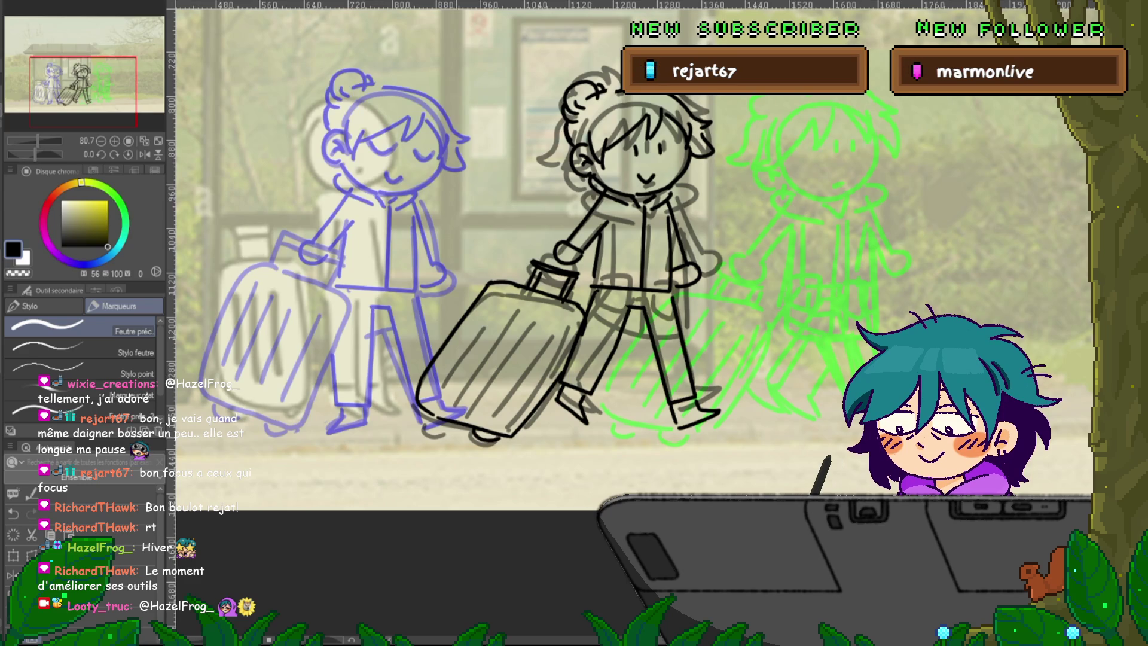
Hatch the black suitcase with diagonal strokes across its left, middle and right.
{"action": "key", "text": "Left"}
{"action": "key", "text": "Right"}
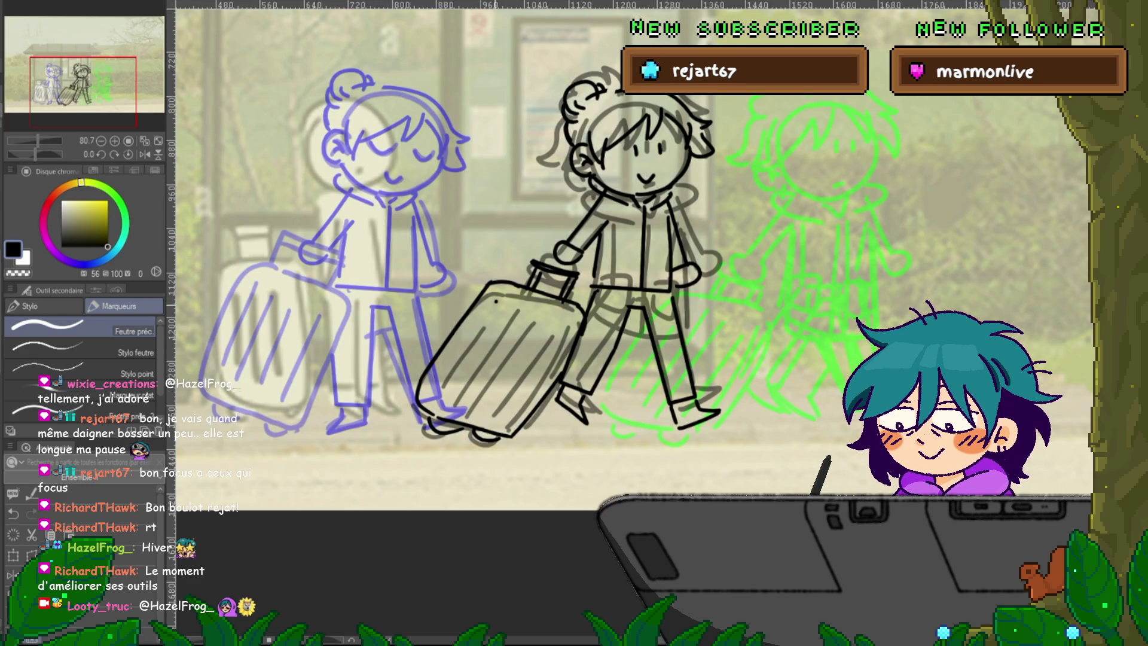
{"action": "mouse_move", "coordinate": [496, 302]}
{"action": "left_mouse_down"}
{"action": "mouse_move", "coordinate": [443, 388]}
{"action": "mouse_move", "coordinate": [488, 357]}
{"action": "mouse_move", "coordinate": [460, 398]}
{"action": "left_mouse_up"}
{"action": "mouse_move", "coordinate": [538, 312]}
{"action": "left_mouse_down"}
{"action": "mouse_move", "coordinate": [480, 404]}
{"action": "mouse_move", "coordinate": [505, 401]}
{"action": "left_mouse_up"}
{"action": "left_click_drag", "start_coordinate": [568, 323], "coordinate": [502, 411]}
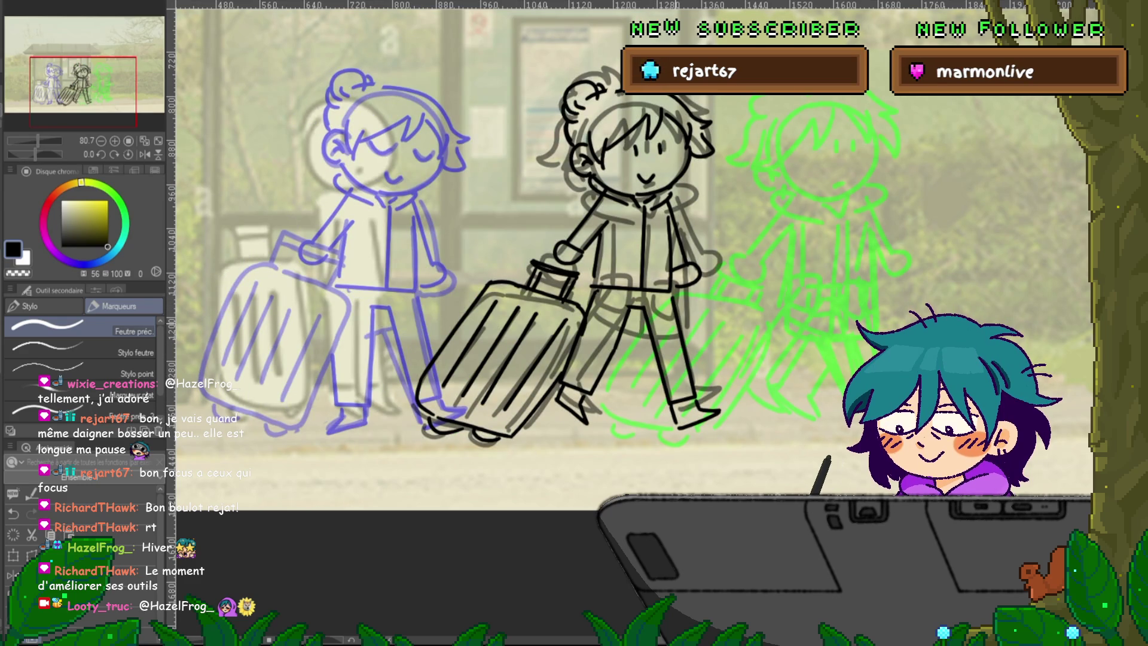
{"action": "scroll", "coordinate": [634, 251], "scroll_direction": "right", "scroll_amount": 3}
Hide the grey rough sketch and flip between cels to check the walk.
{"action": "key", "text": "Left"}
{"action": "key", "text": "Right"}
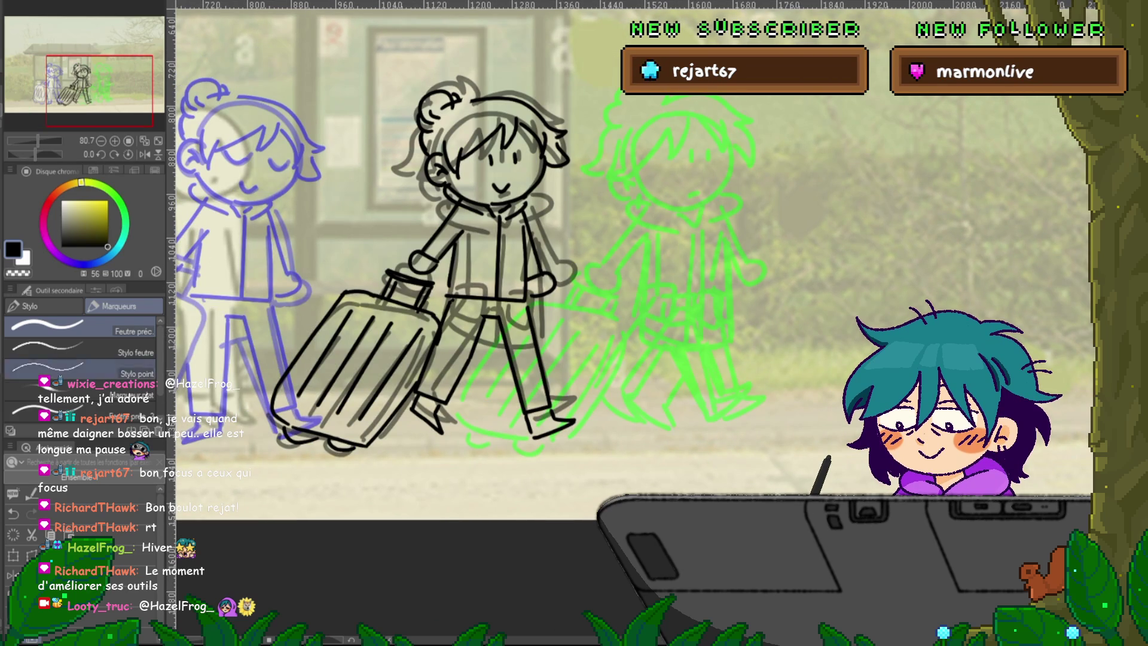
{"action": "key", "text": "ctrl+alt+o"}
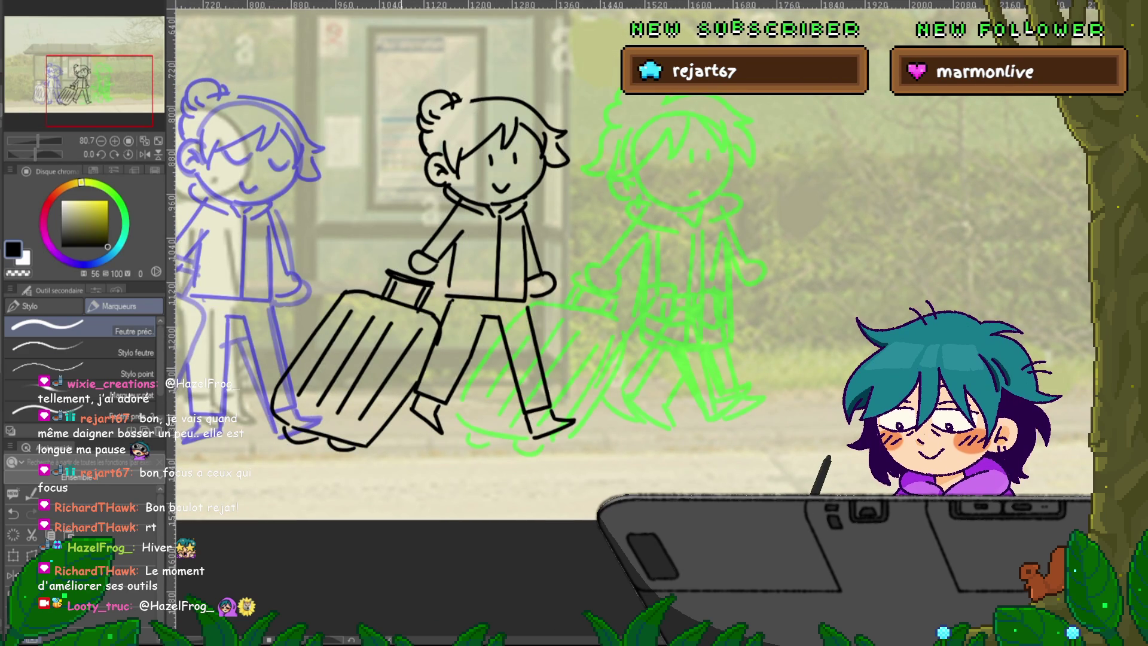
{"action": "key", "text": "Left"}
{"action": "key", "text": "Right"}
{"action": "key", "text": "Right"}
Zoom out to the whole scene and step forward and back through the walk cels.
{"action": "key", "text": "ctrl+0"}
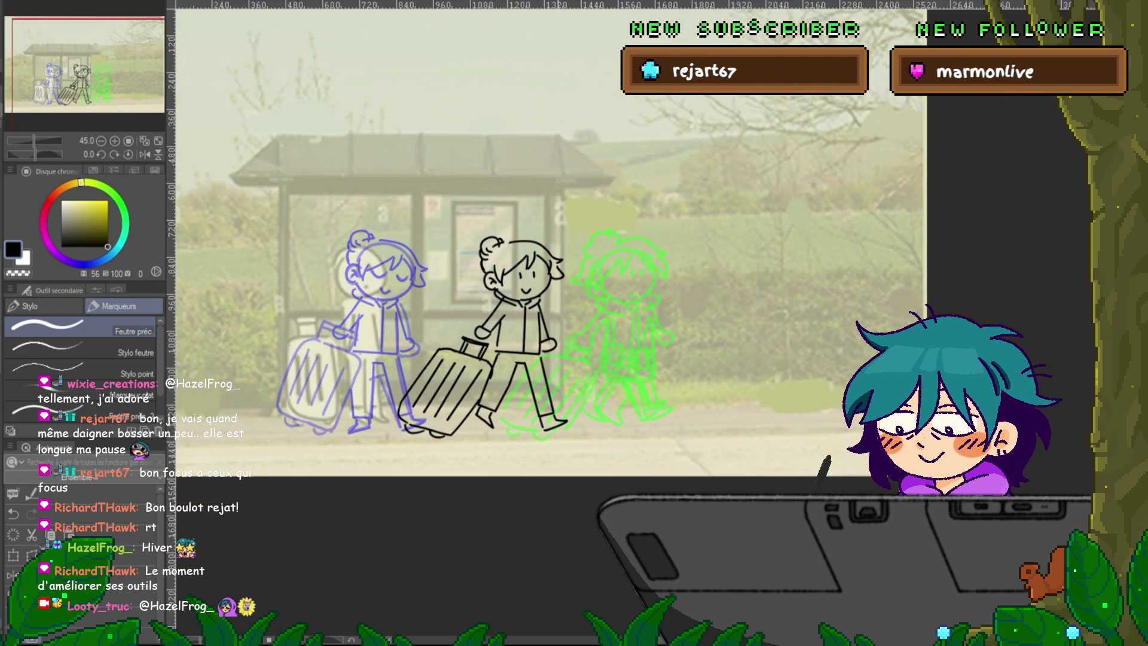
{"action": "key", "text": "Right"}
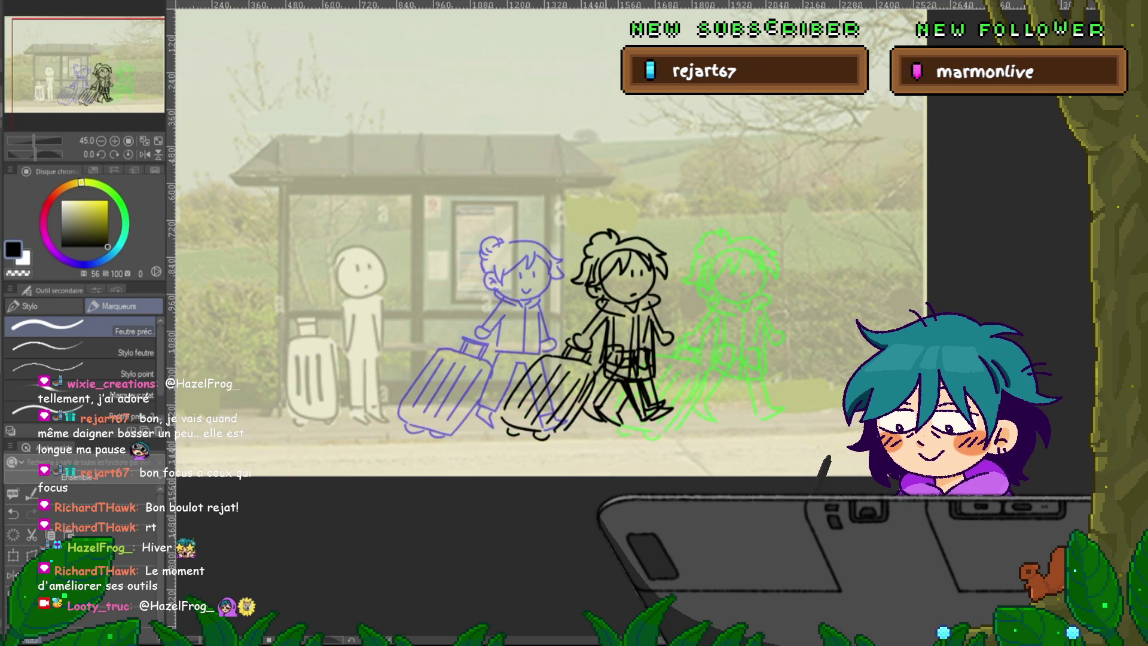
{"action": "key", "text": "Right"}
{"action": "key", "text": "Right"}
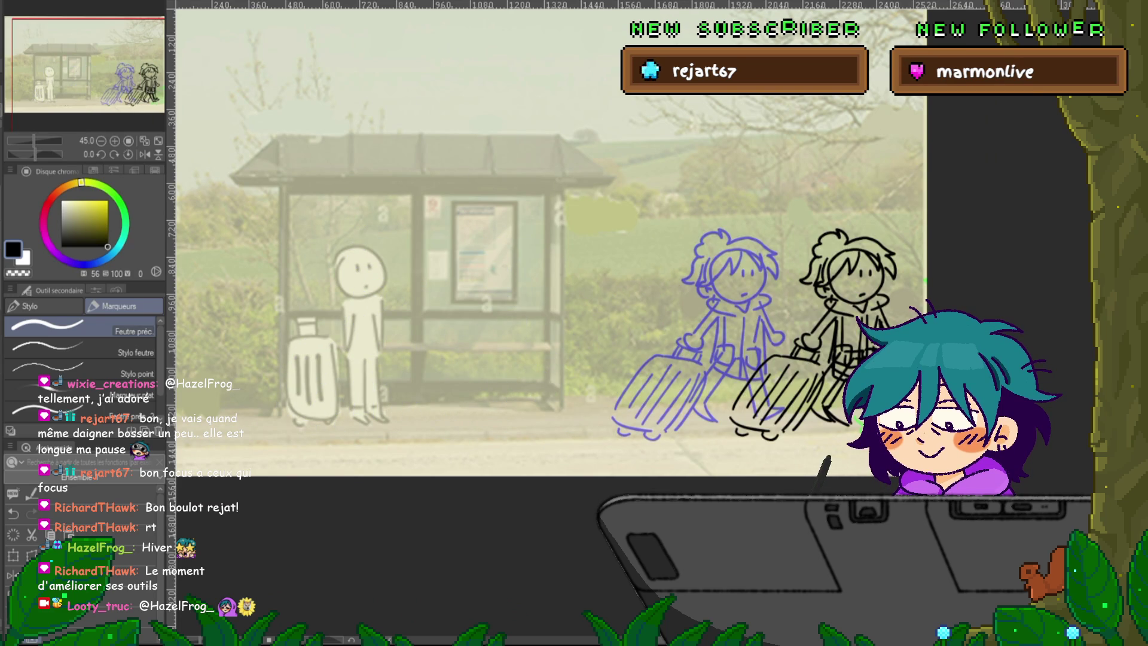
{"action": "key", "text": "Left"}
{"action": "key", "text": "Left"}
{"action": "key", "text": "Left"}
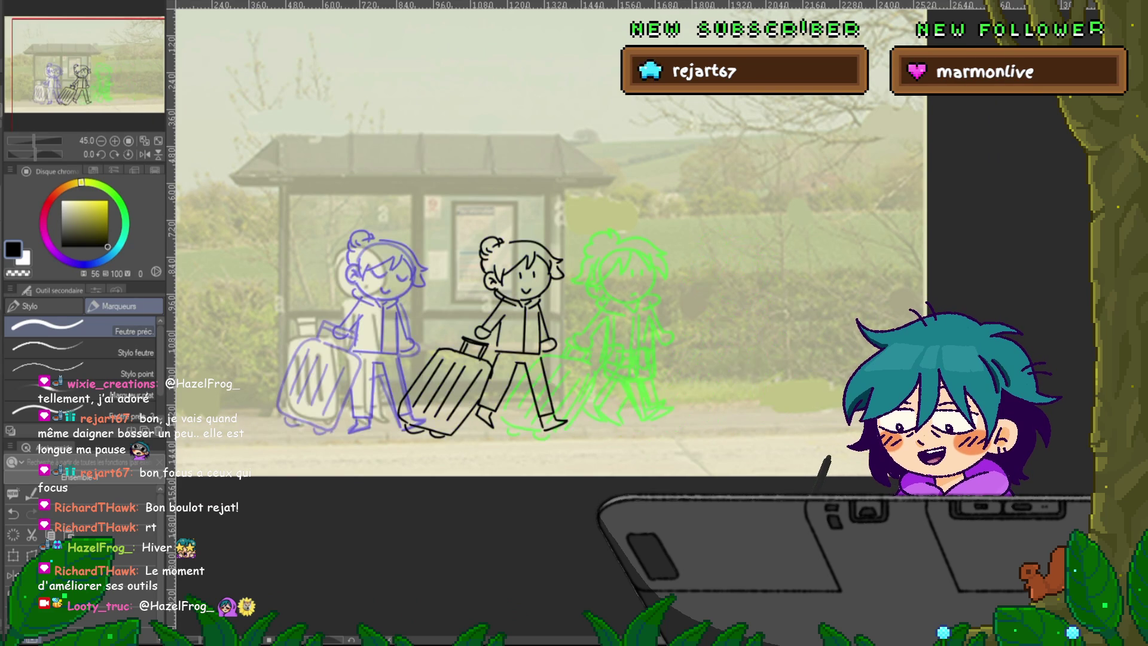
{"action": "key", "text": "Left"}
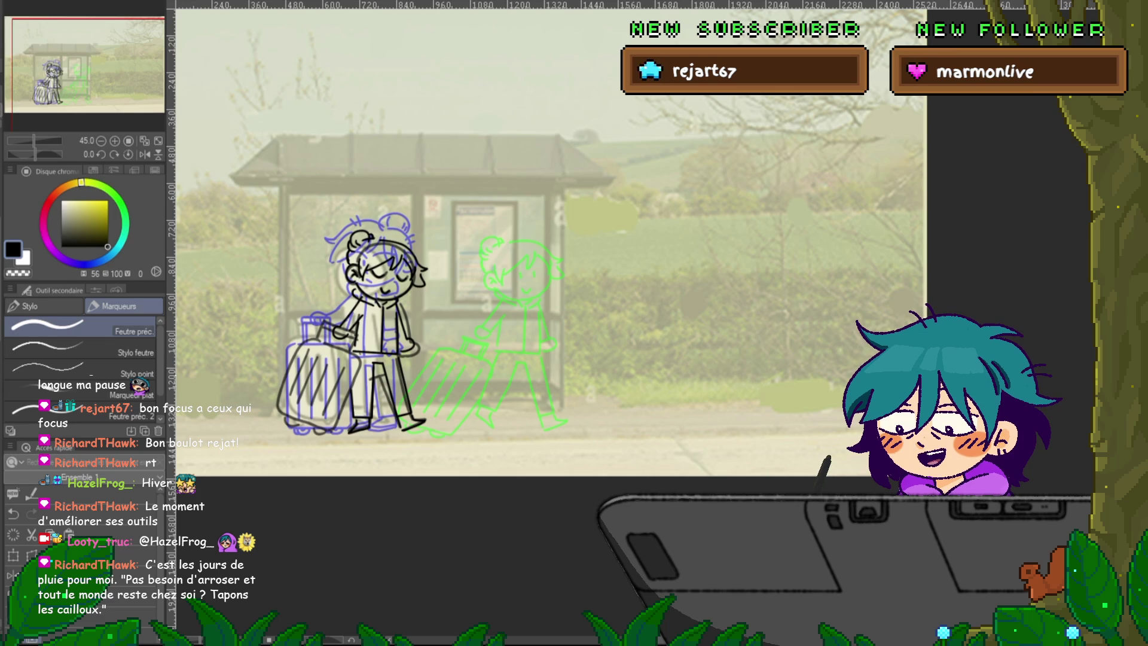
Turn the onion-skin overlays off and advance to the next cel.
{"action": "key", "text": "ctrl+alt+o"}
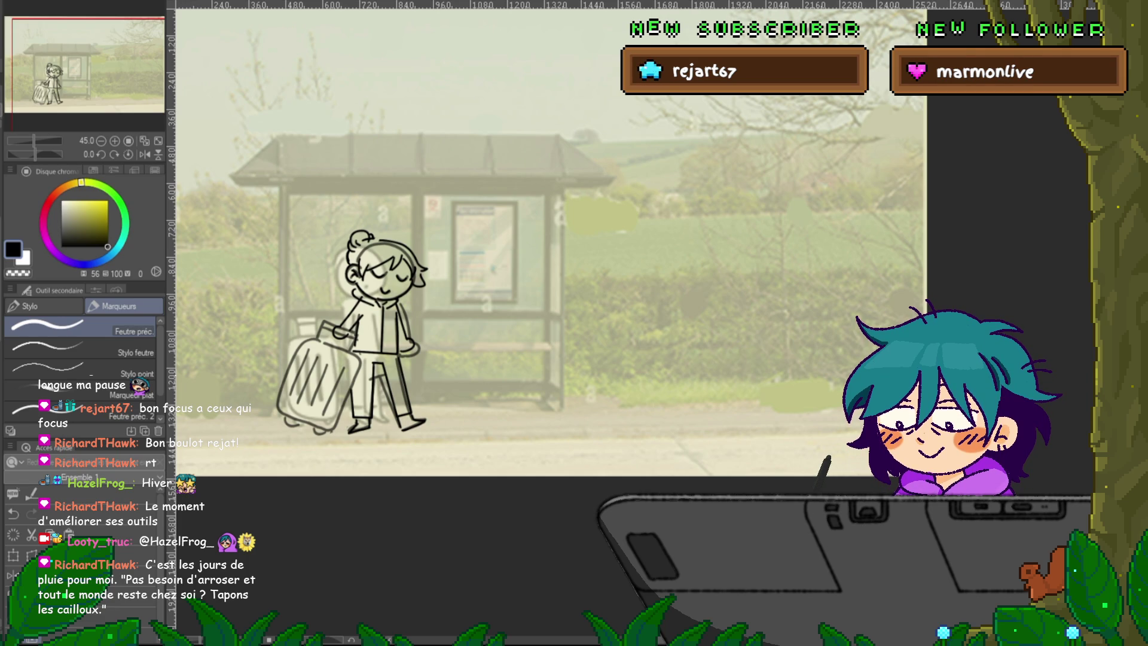
{"action": "key", "text": "Return"}
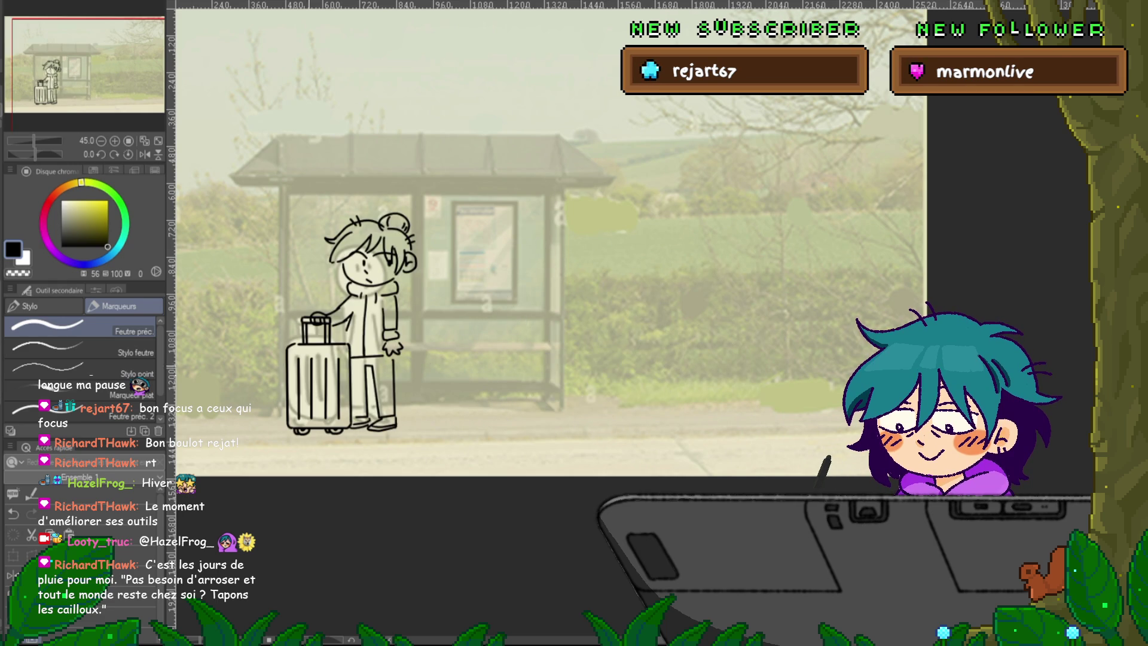
Zoom in on the standing character, then switch to the storyboard document with Ctrl+Tab.
{"action": "scroll", "coordinate": [287, 479], "scroll_direction": "up", "scroll_amount": 3}
{"action": "scroll", "coordinate": [263, 383], "scroll_direction": "up", "scroll_amount": 1}
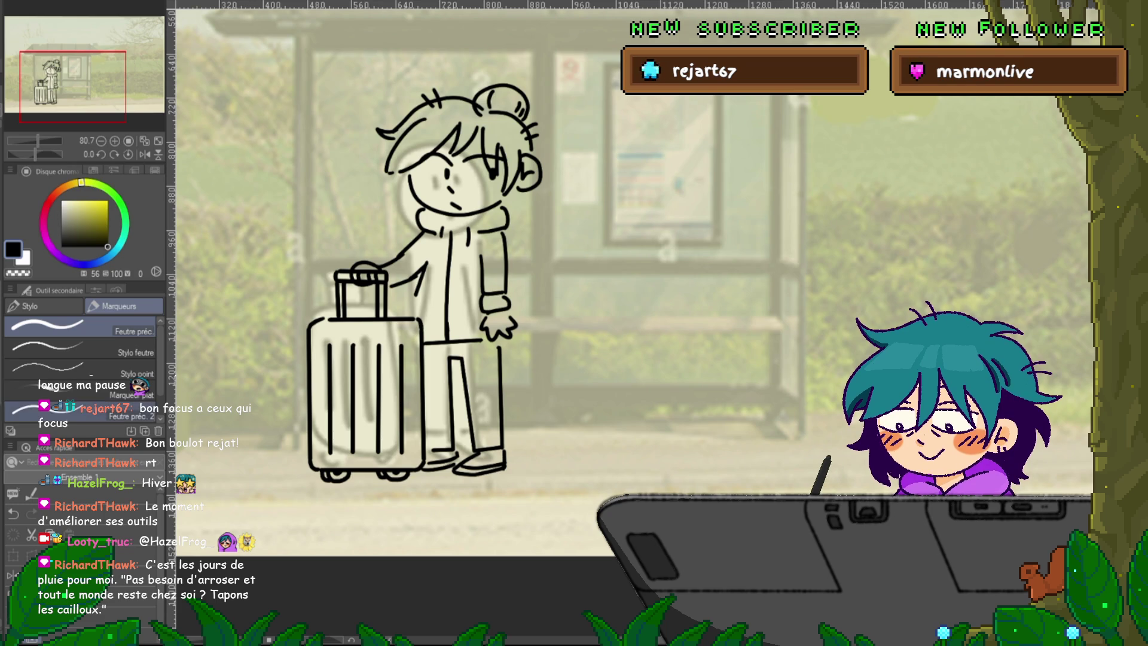
{"action": "key", "text": "ctrl+Tab"}
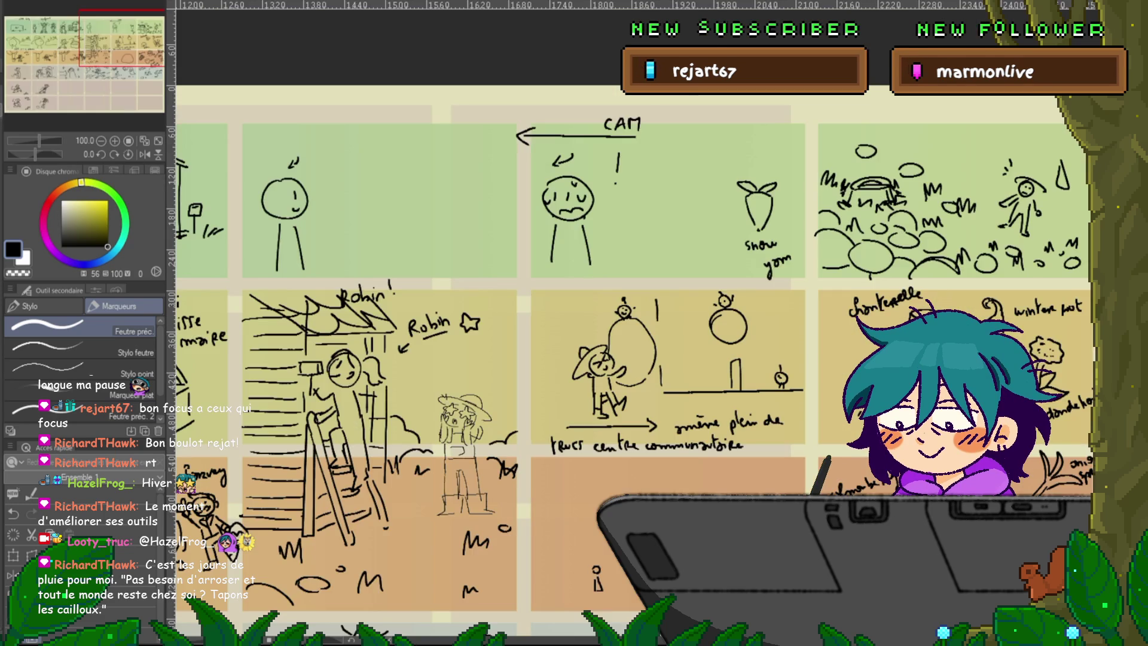